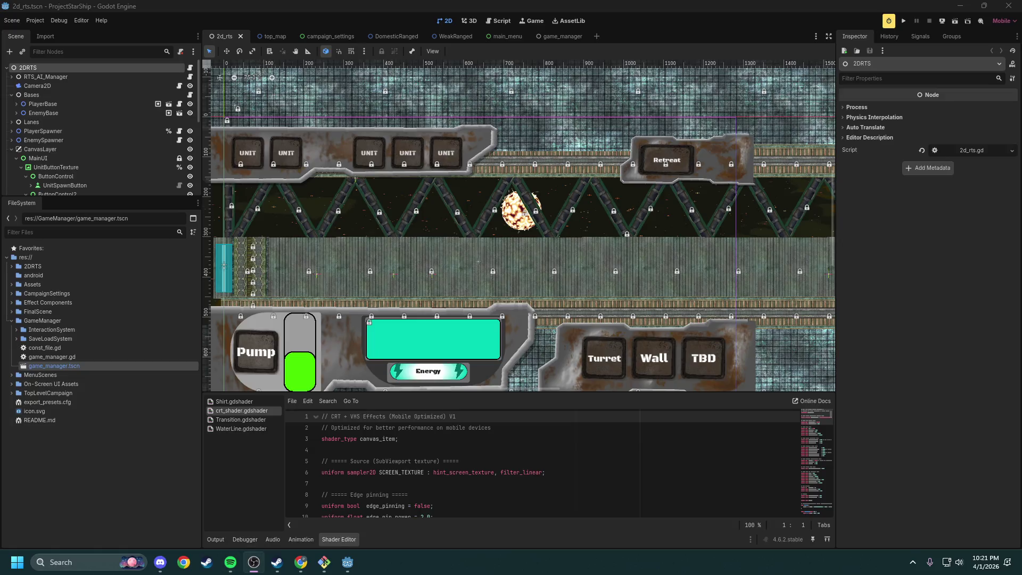
Step: Switch from the Godot editor to the Discord #general chat with Alt+Tab
key(alt+Tab)
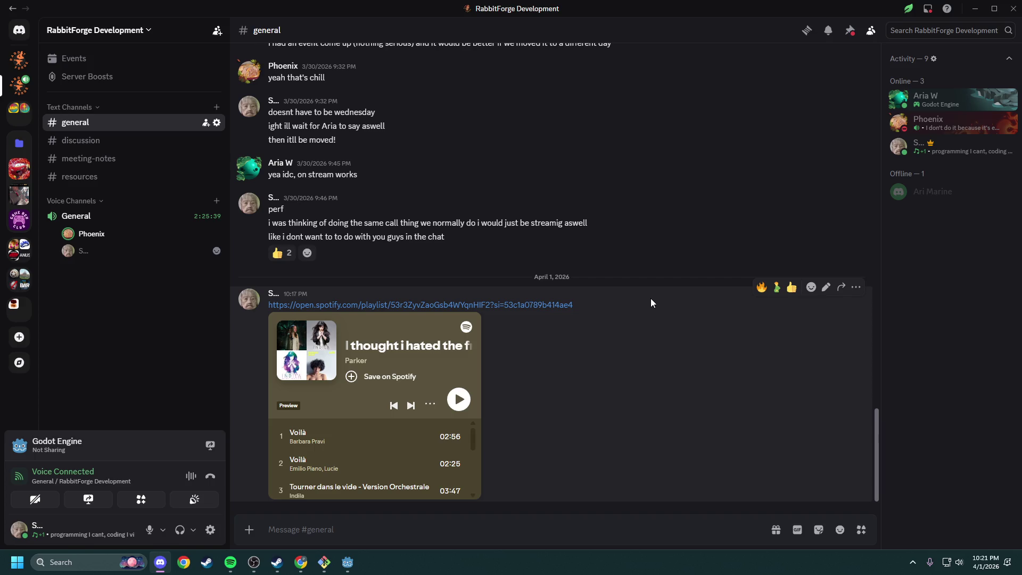
Step: Restore the Godot editor from the taskbar, shrink its window and close it
click(347, 562)
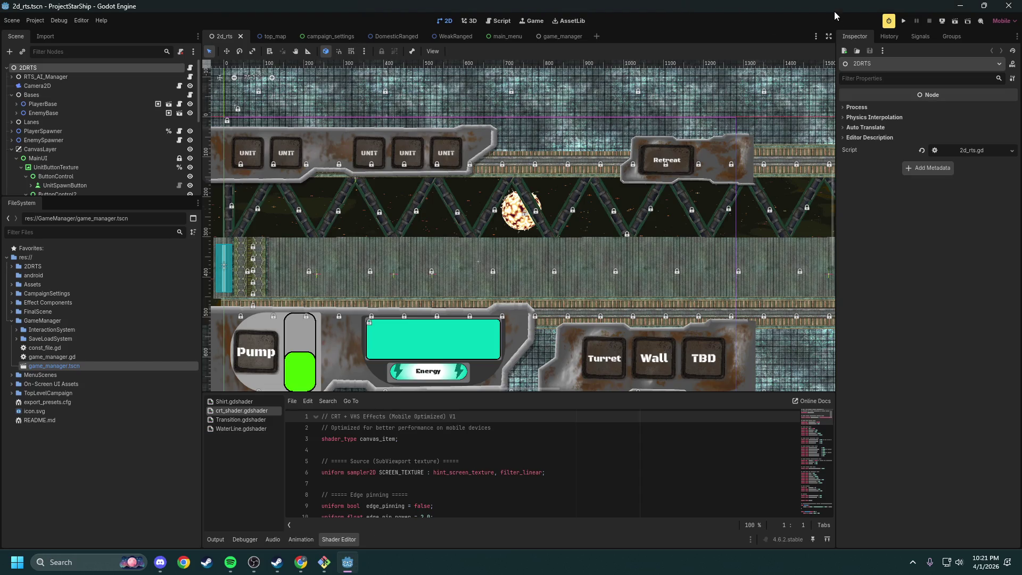
mouse_move(835, 11)
mouse_down()
mouse_move(703, 65)
mouse_move(673, 60)
mouse_up()
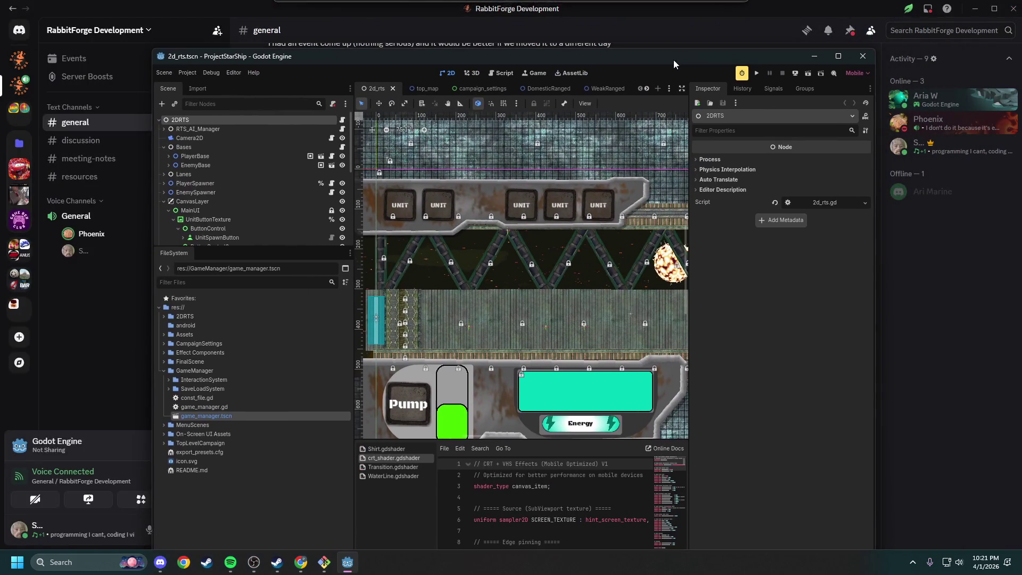
click(867, 59)
Step: Close the MINGW64 git terminal and minimize Discord to reveal Steam
click(324, 562)
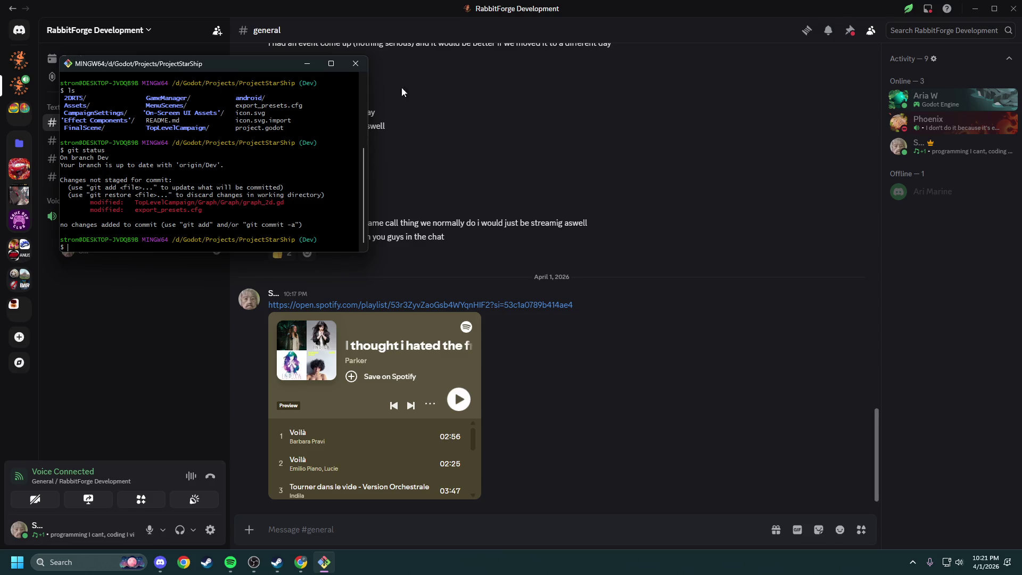
click(356, 63)
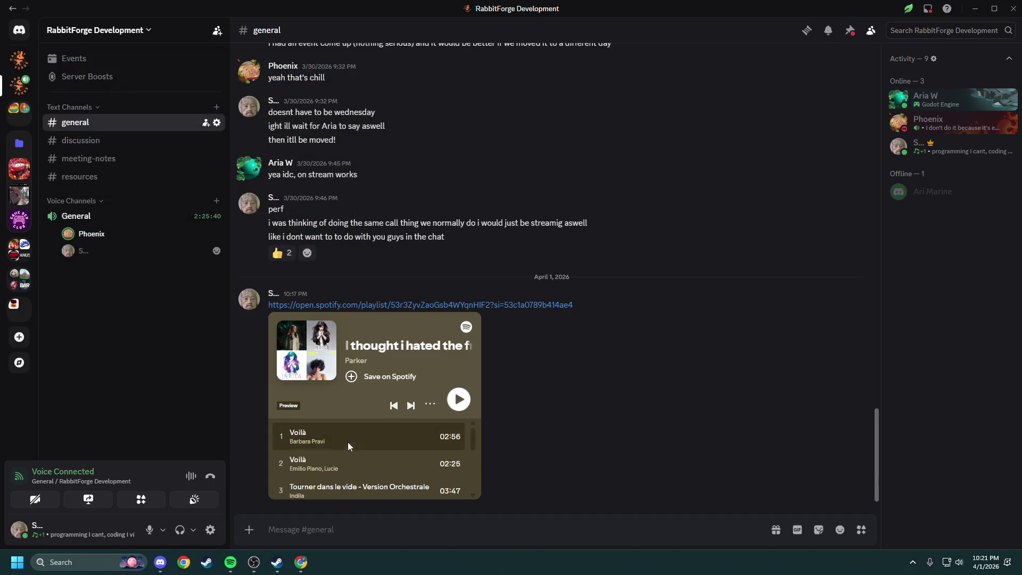
click(975, 8)
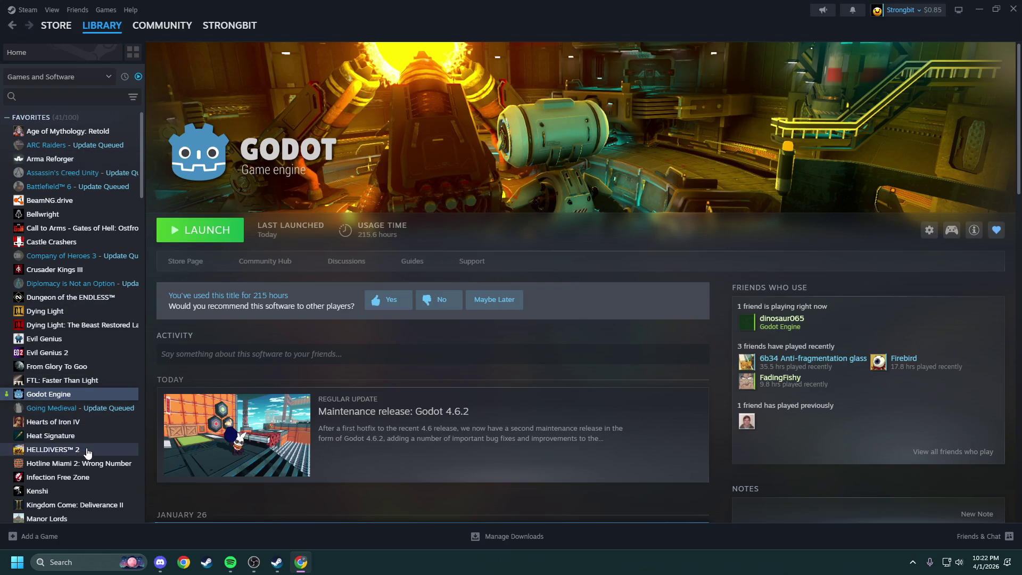
Step: Browse the Heat Signature and HELLDIVERS 2 library pages in Steam
scroll(85, 421, down, 3)
click(68, 330)
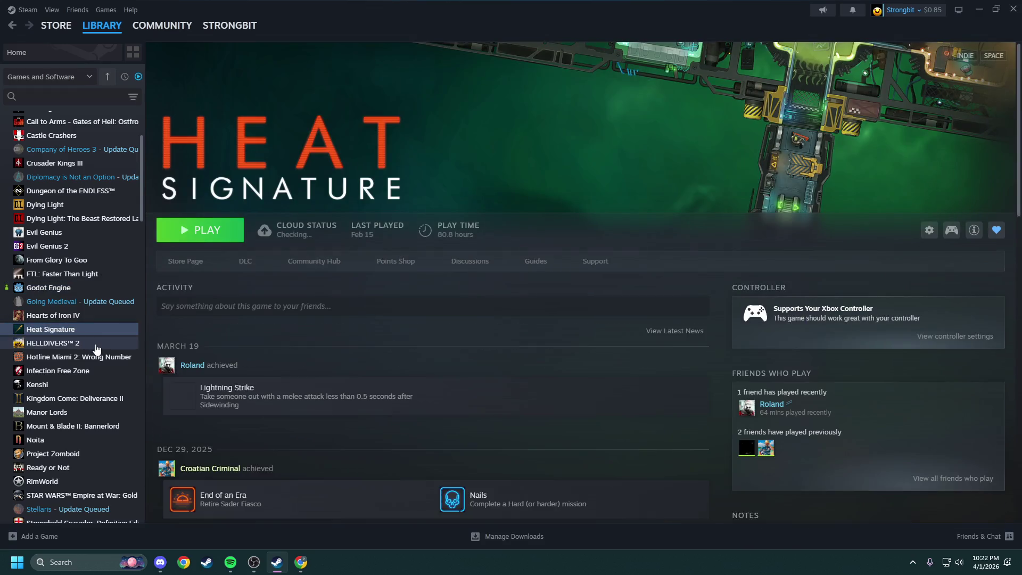
click(79, 343)
scroll(89, 333, down, 3)
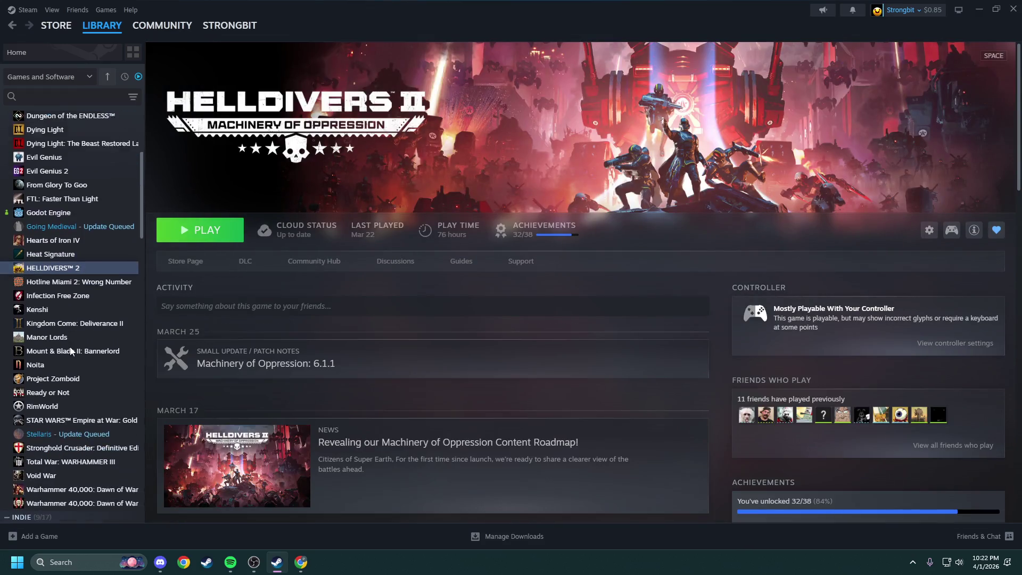
Step: Start the scheduled updates for Stellaris, AC Unity, Battlefield 6, Going Medieval and others, then go Home
click(512, 537)
scroll(282, 350, down, 4)
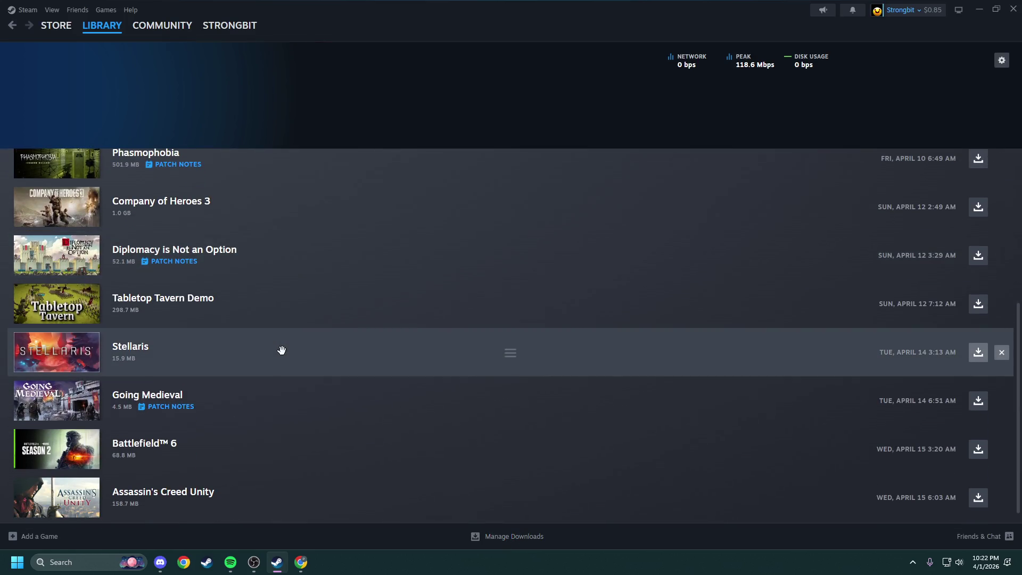
click(979, 352)
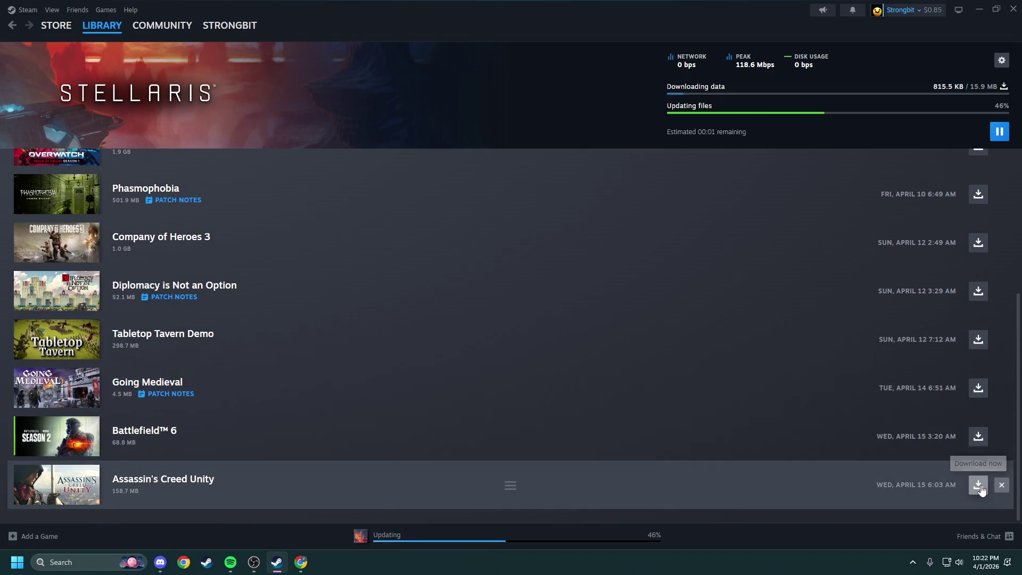
click(978, 484)
click(979, 485)
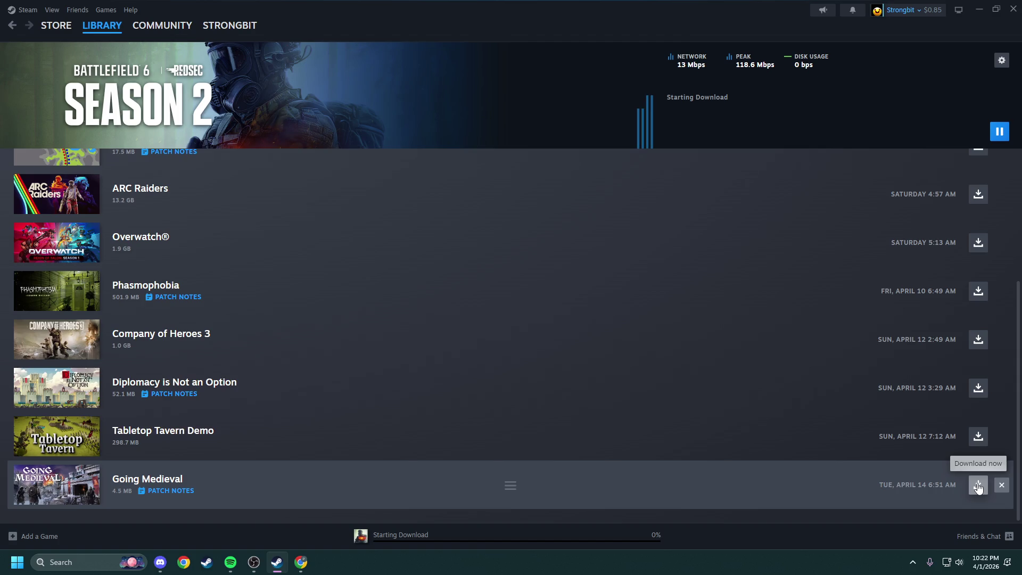
click(978, 486)
click(978, 486)
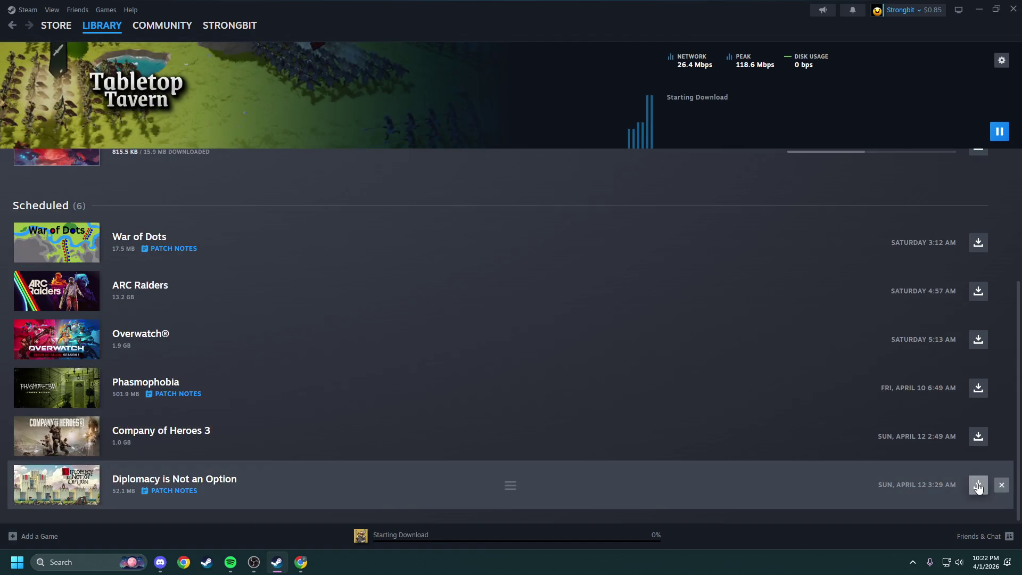
click(978, 486)
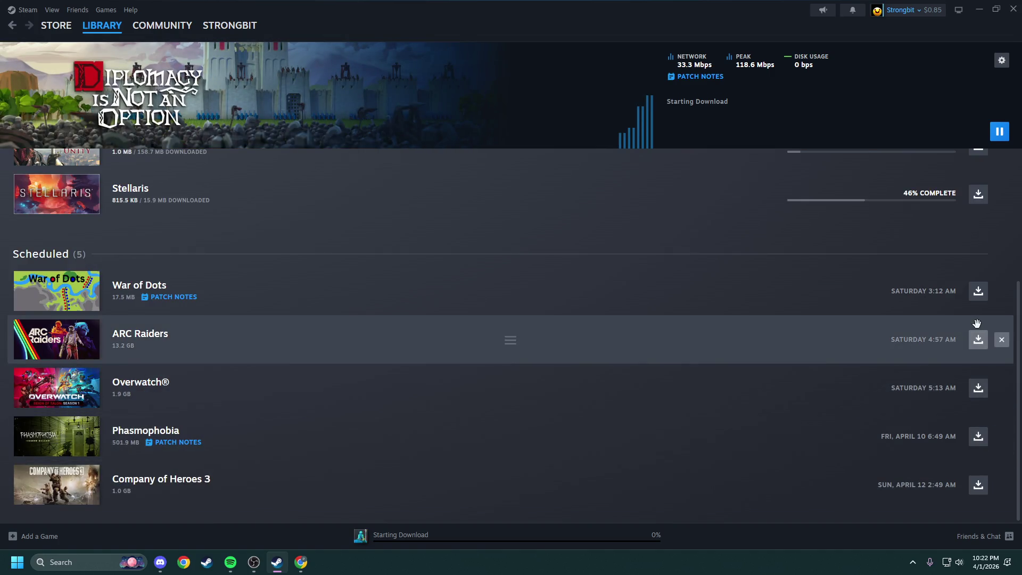
click(978, 295)
scroll(504, 335, up, 5)
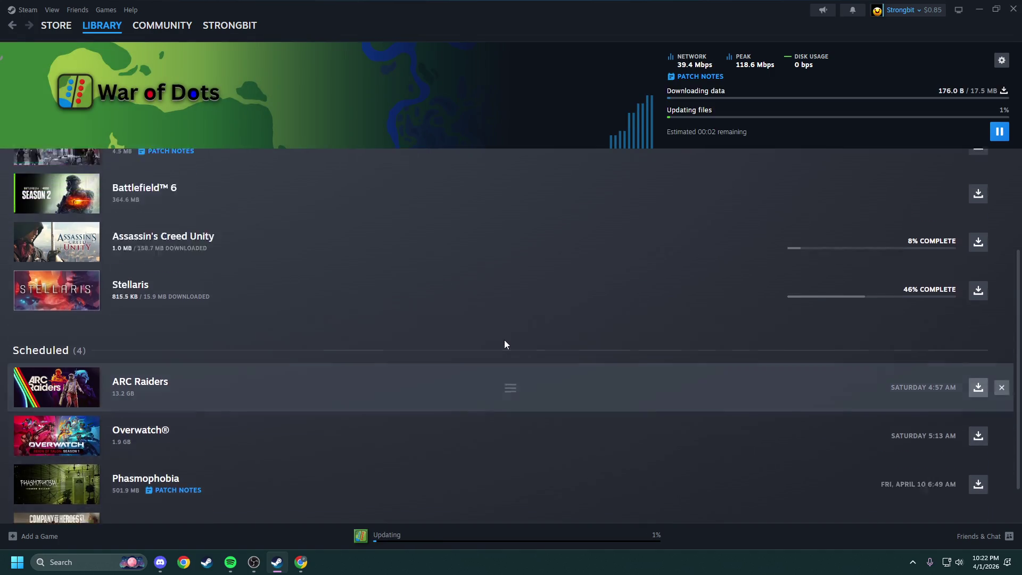
click(98, 47)
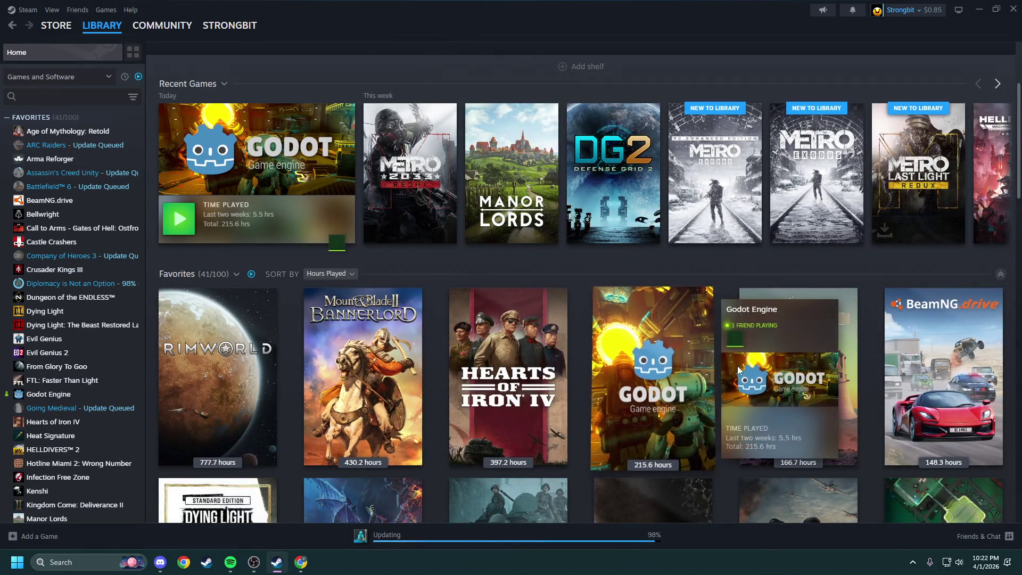
Step: Open the Metro 2033 Redux page from Recent Games
mouse_move(807, 339)
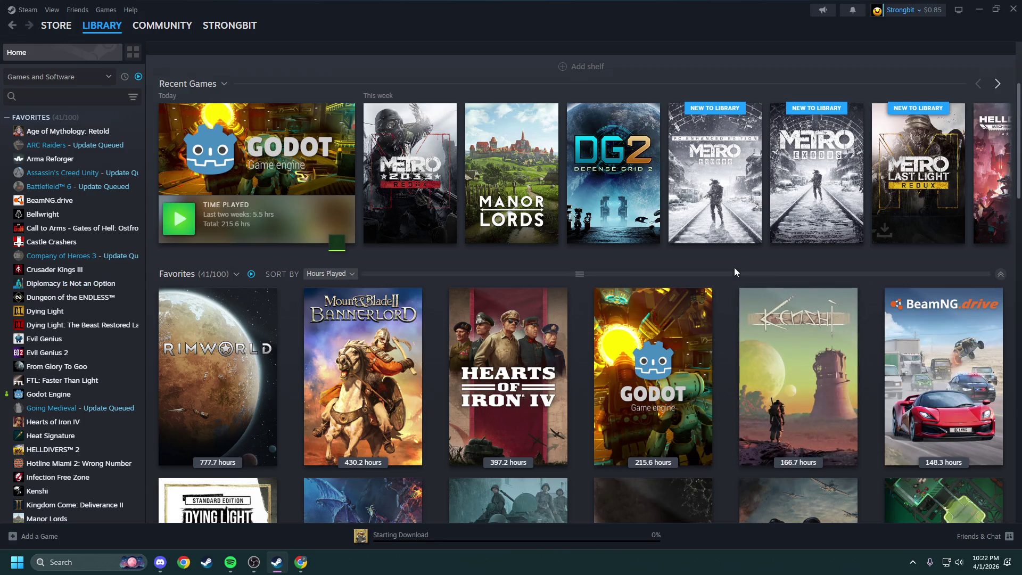
scroll(736, 267, up, 1)
scroll(738, 311, up, 1)
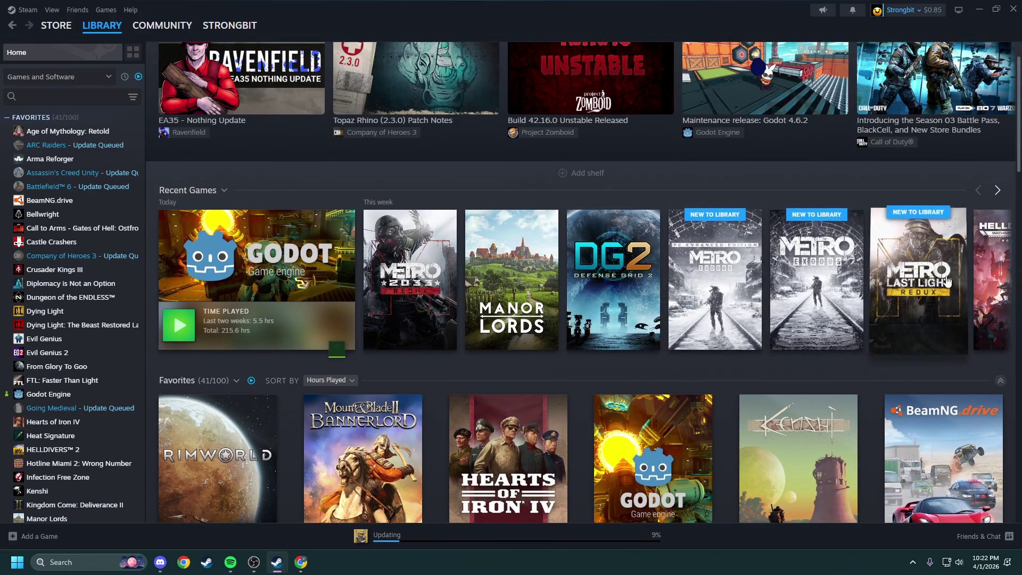
click(407, 272)
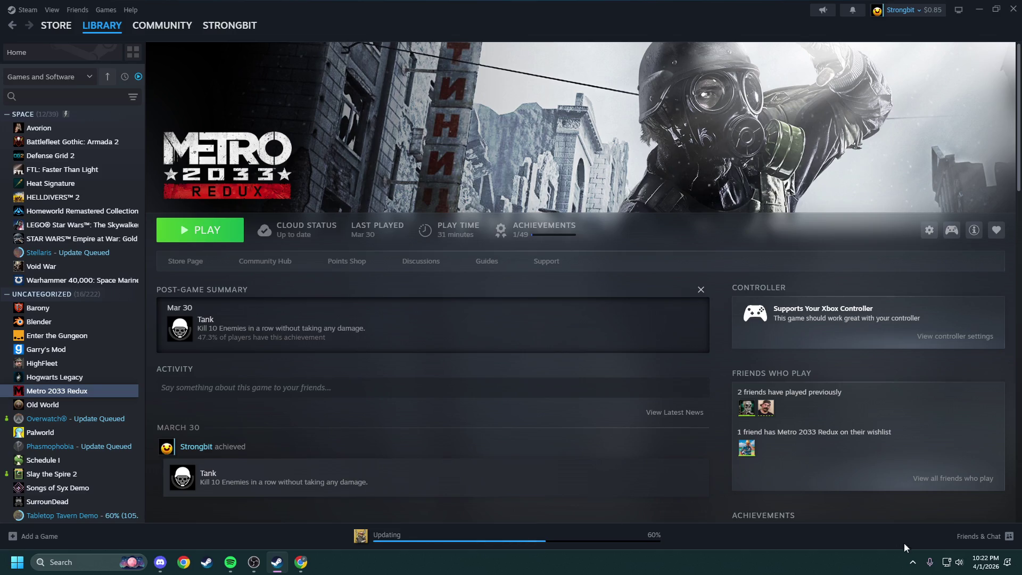
Step: Check the USB drive options in the system tray overflow, then open the Start menu
click(912, 562)
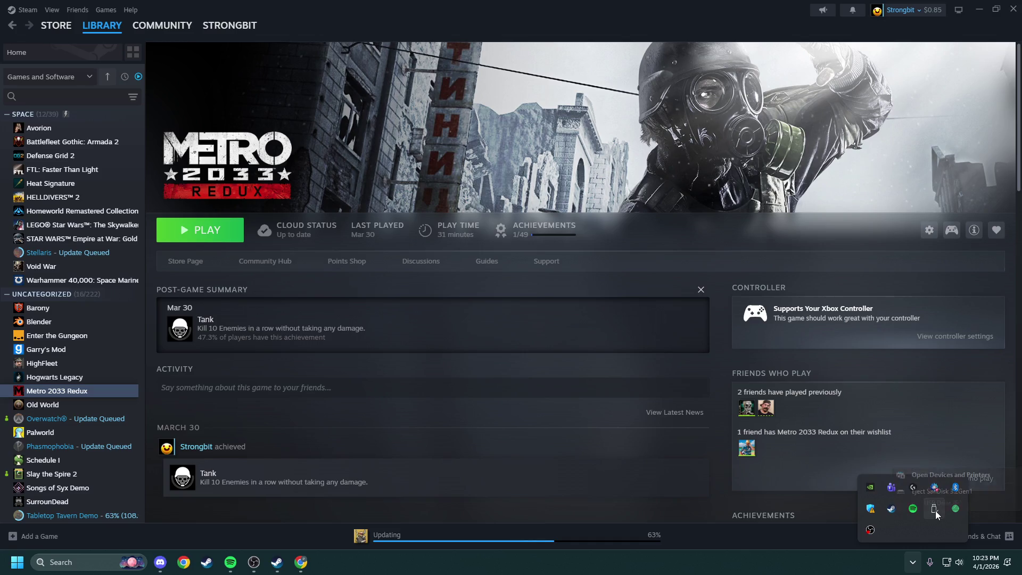
right_click(935, 510)
click(913, 564)
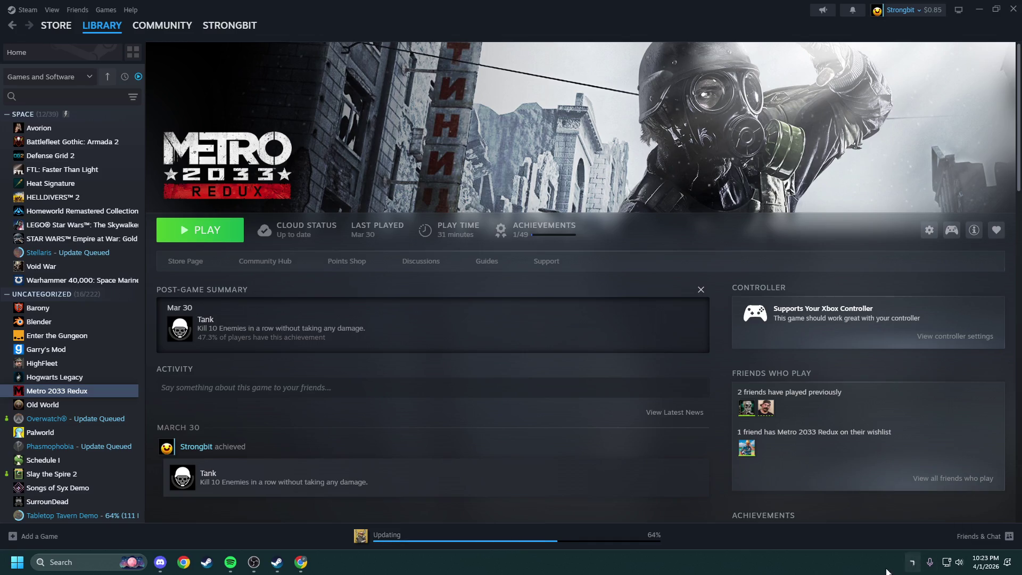
click(19, 562)
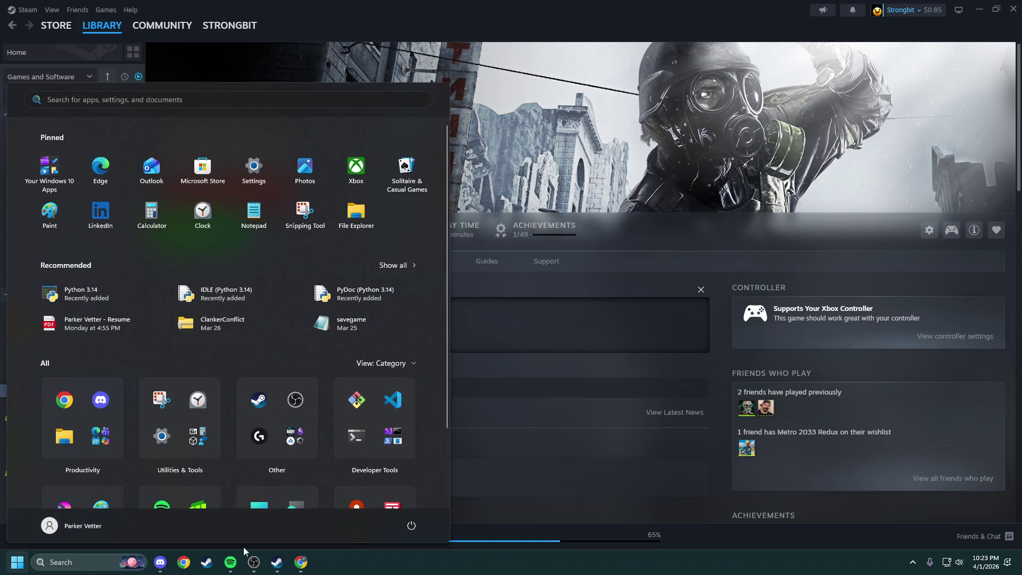
click(768, 561)
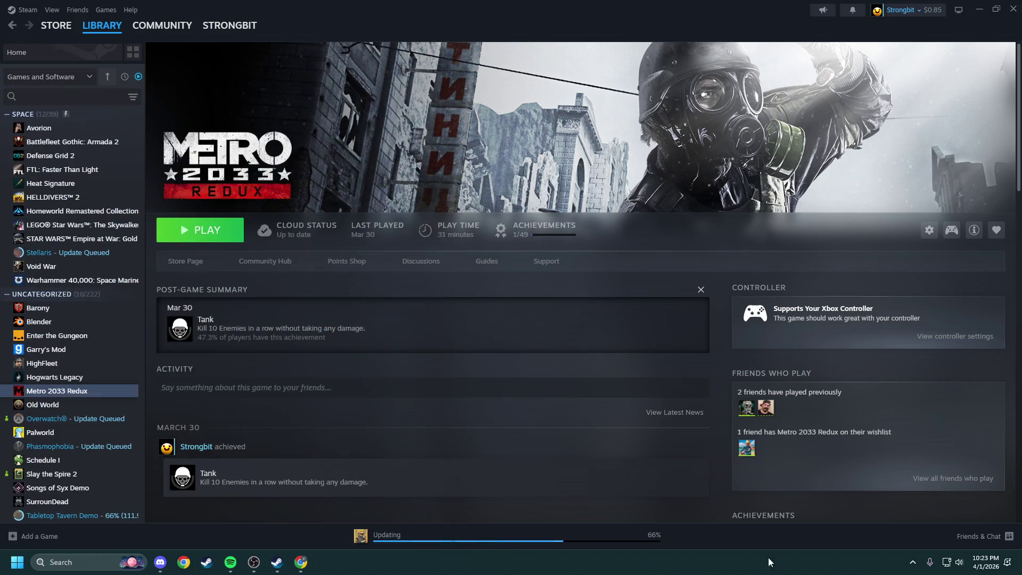
click(913, 563)
click(913, 562)
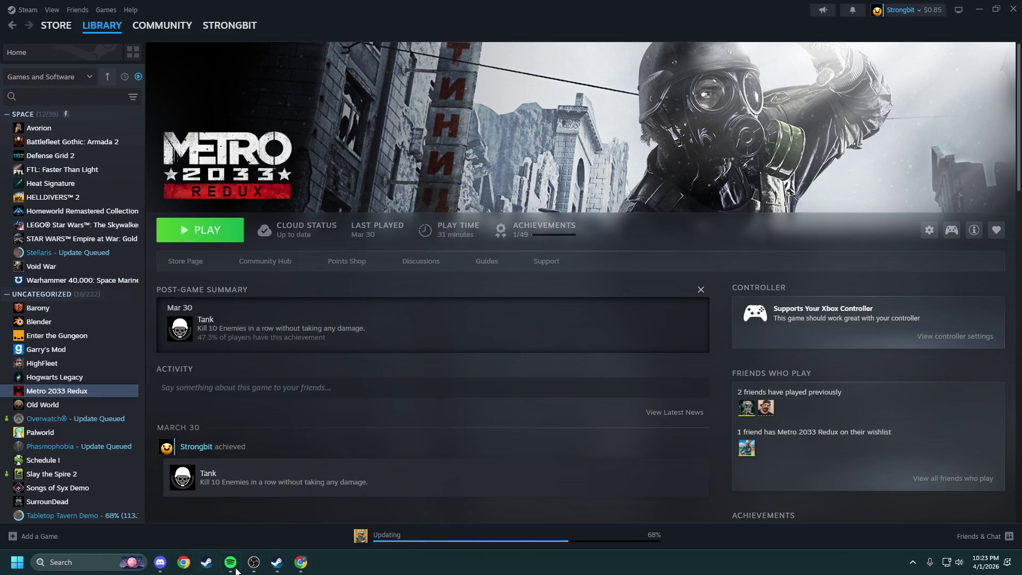
click(118, 565)
text(file)
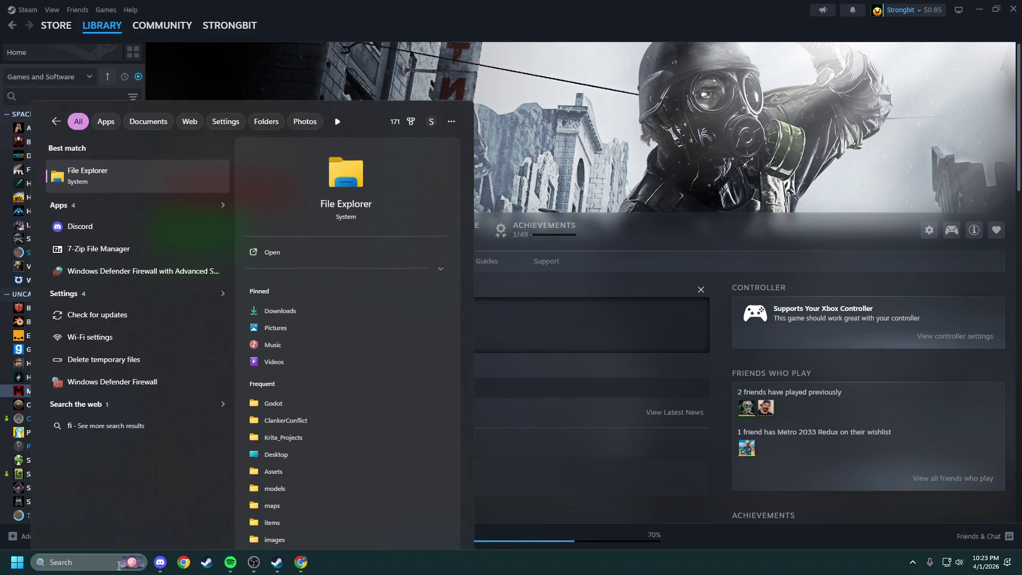
key(Return)
scroll(173, 326, down, 1)
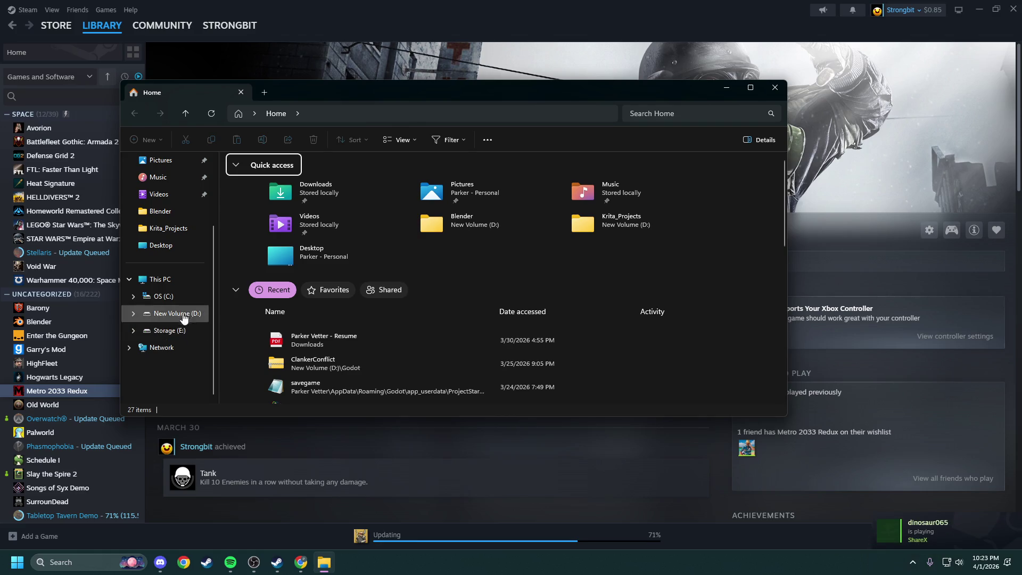
click(174, 284)
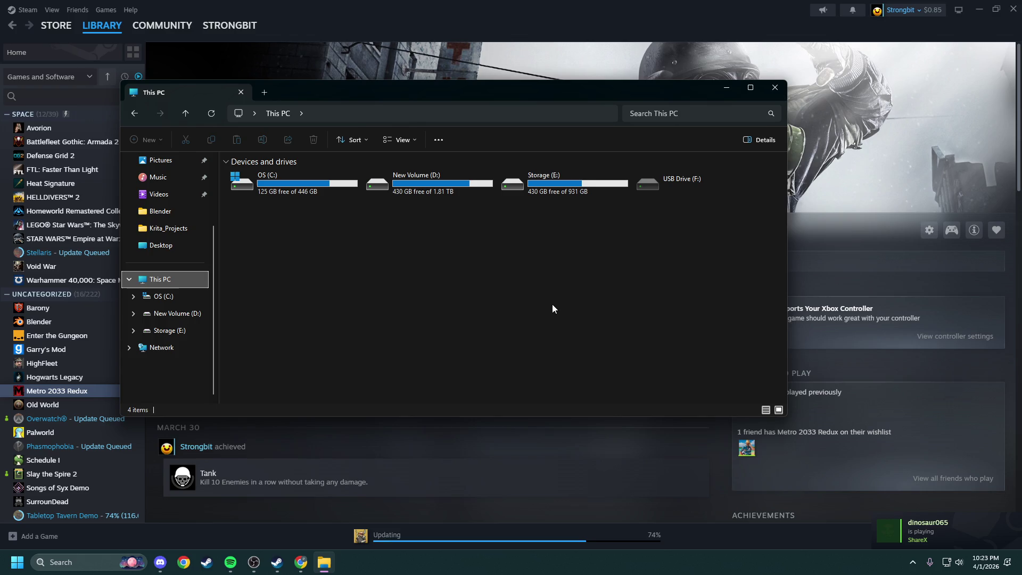
double_click(569, 191)
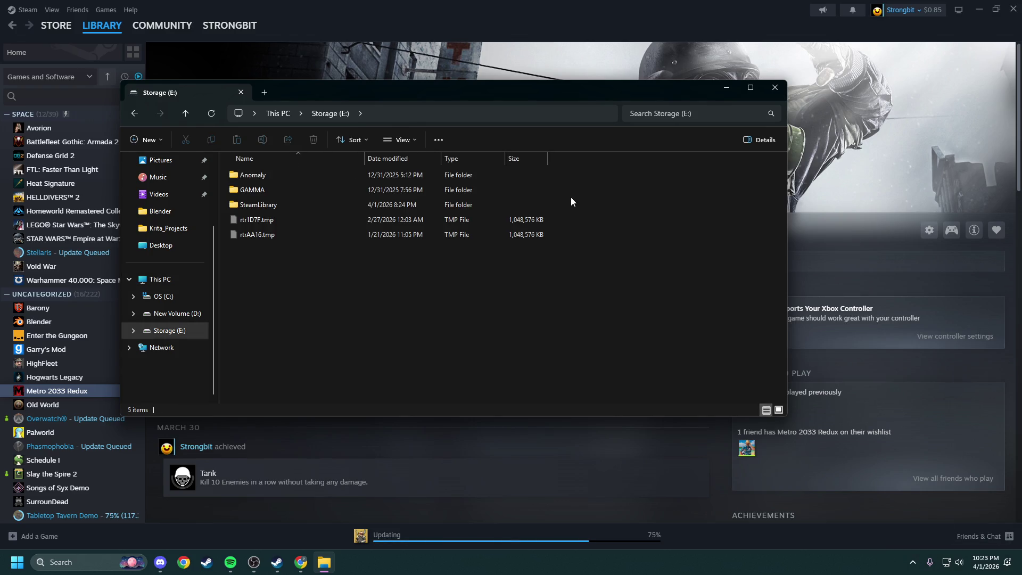
click(776, 96)
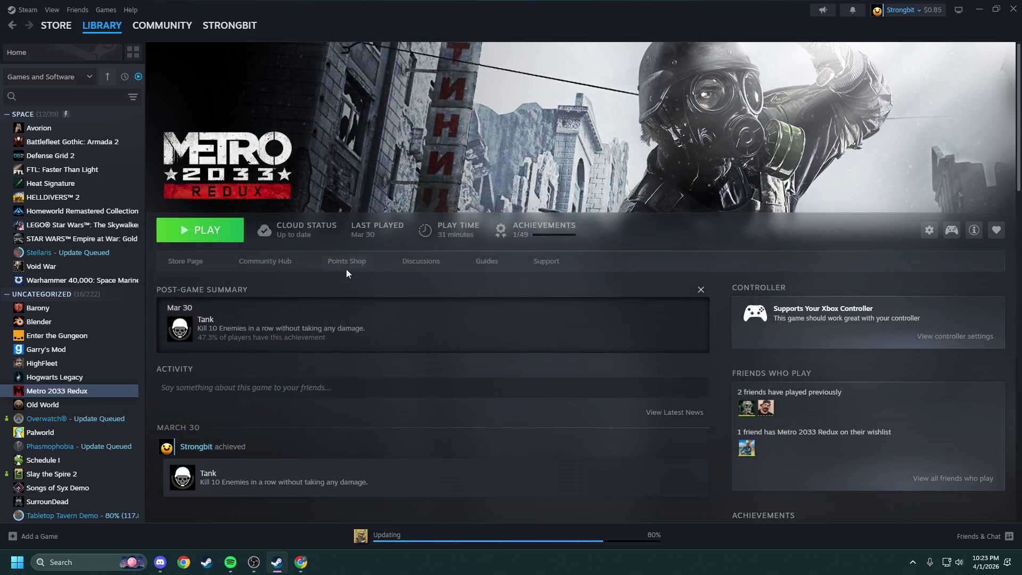
Step: Launch Godot Engine from the Steam library and open ProjectStarShip from the Project Manager
click(108, 36)
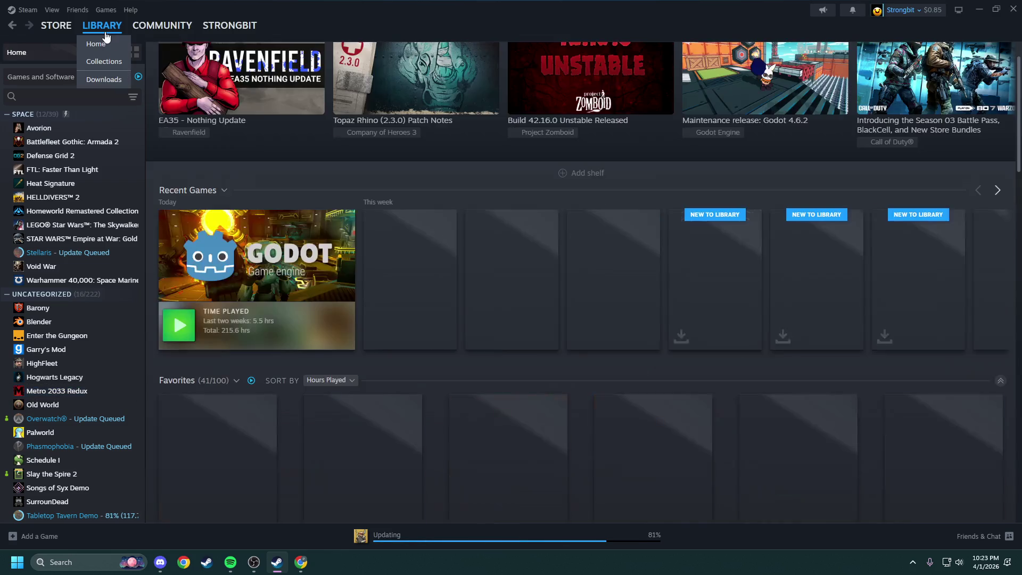
click(236, 239)
click(235, 239)
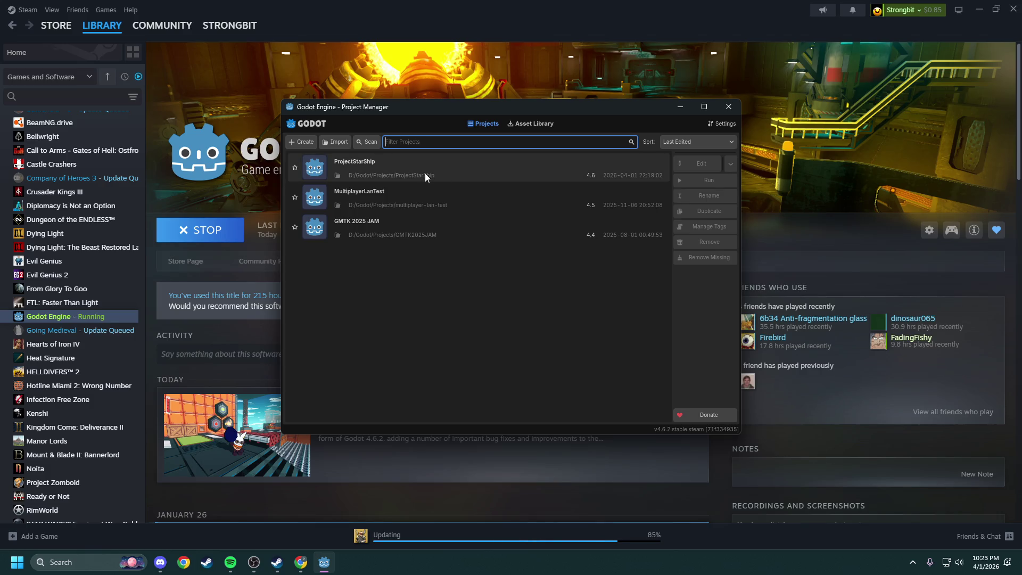
double_click(426, 174)
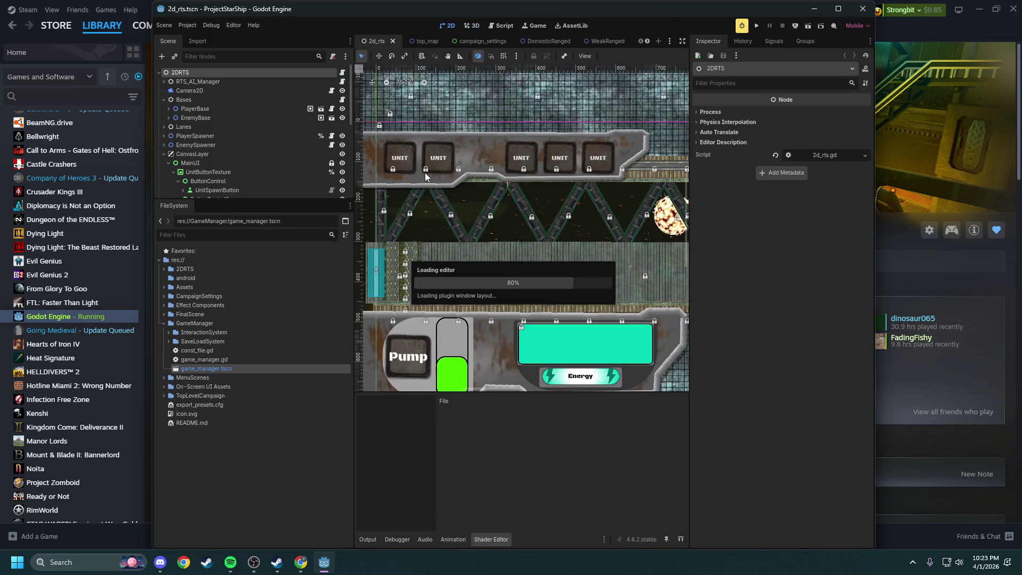
Step: Maximize the Godot editor window while ProjectStarShip finishes loading
double_click(356, 10)
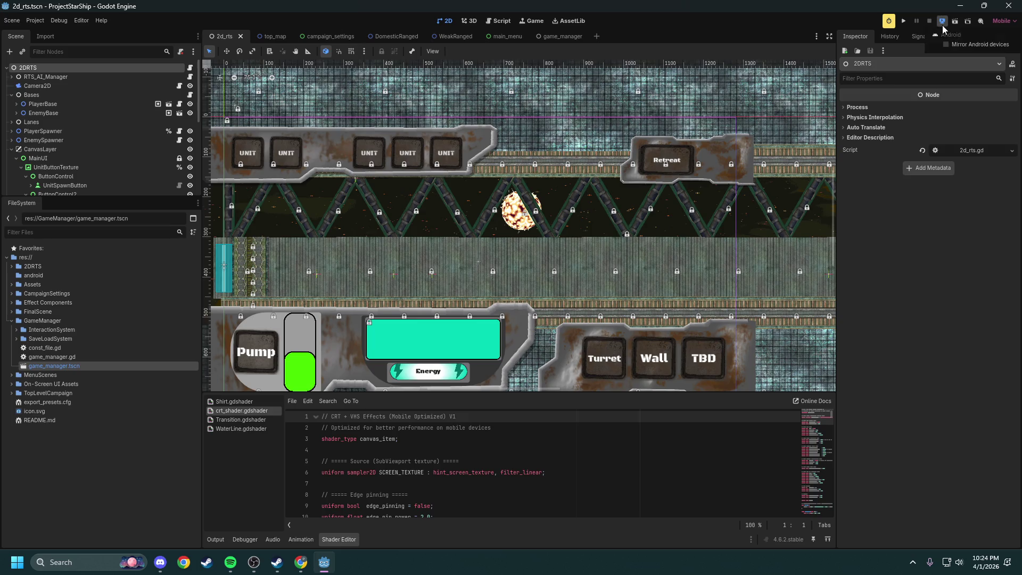
Step: Show the Remote Deploy dropdown with its Android options
click(942, 22)
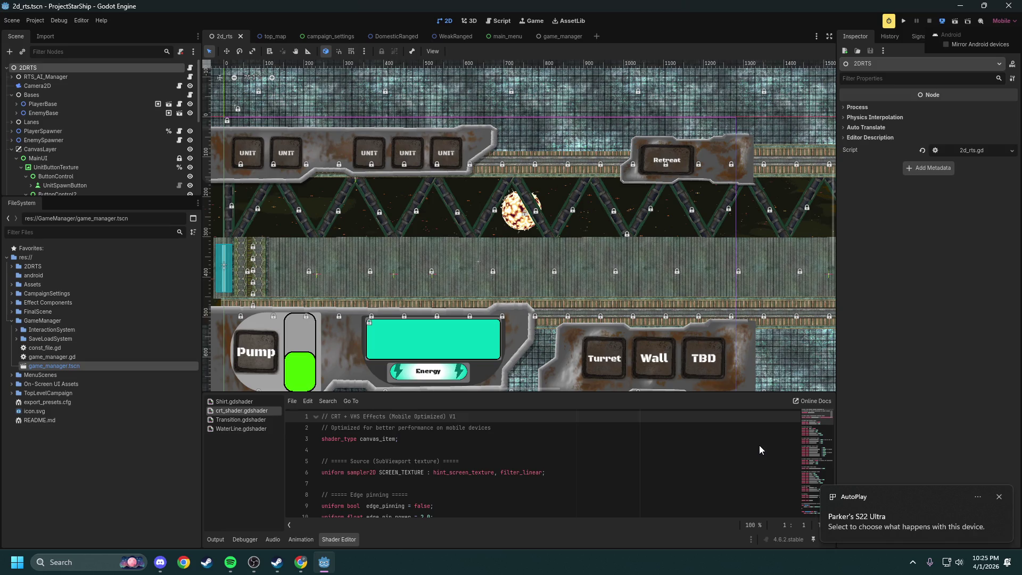
click(880, 519)
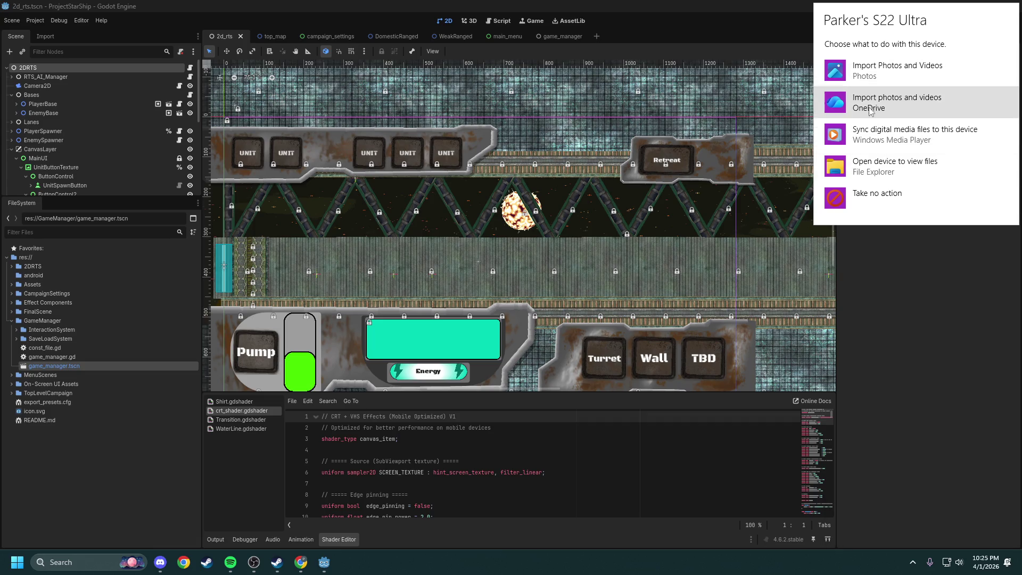
click(872, 158)
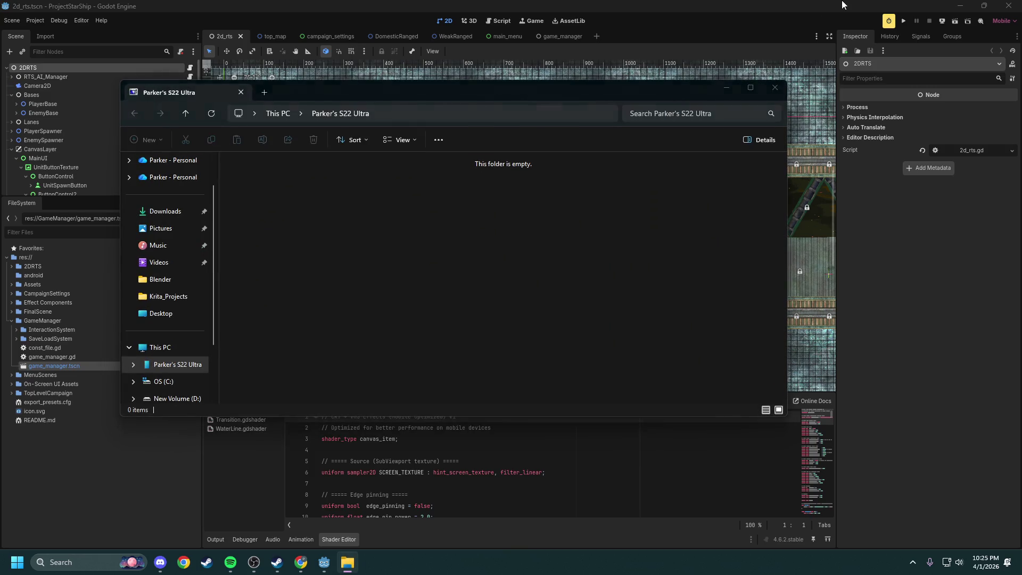
click(842, 5)
click(943, 21)
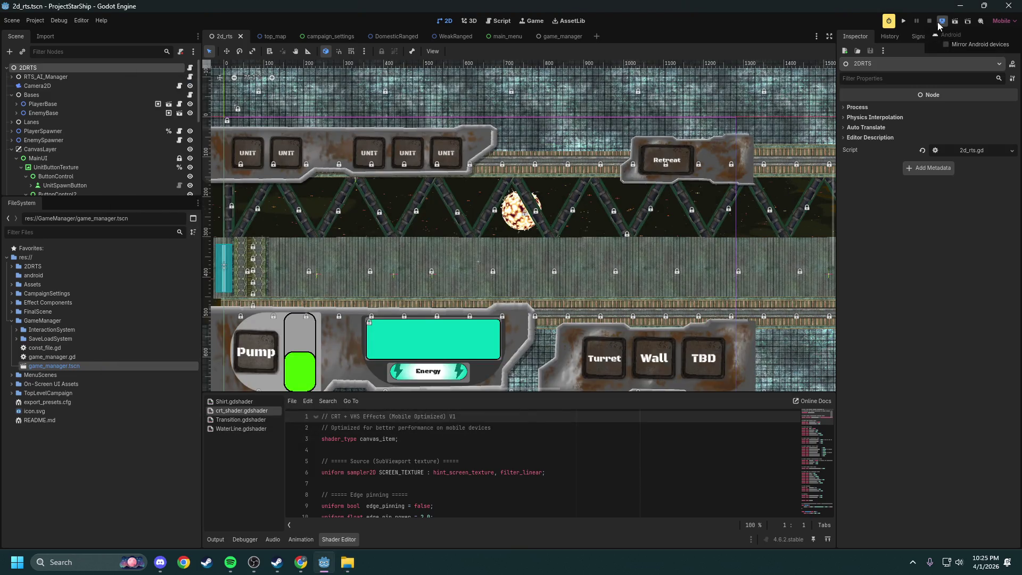
click(937, 23)
Step: Quit the Godot editor, relaunch Godot from Steam and reopen ProjectStarShip
click(996, 7)
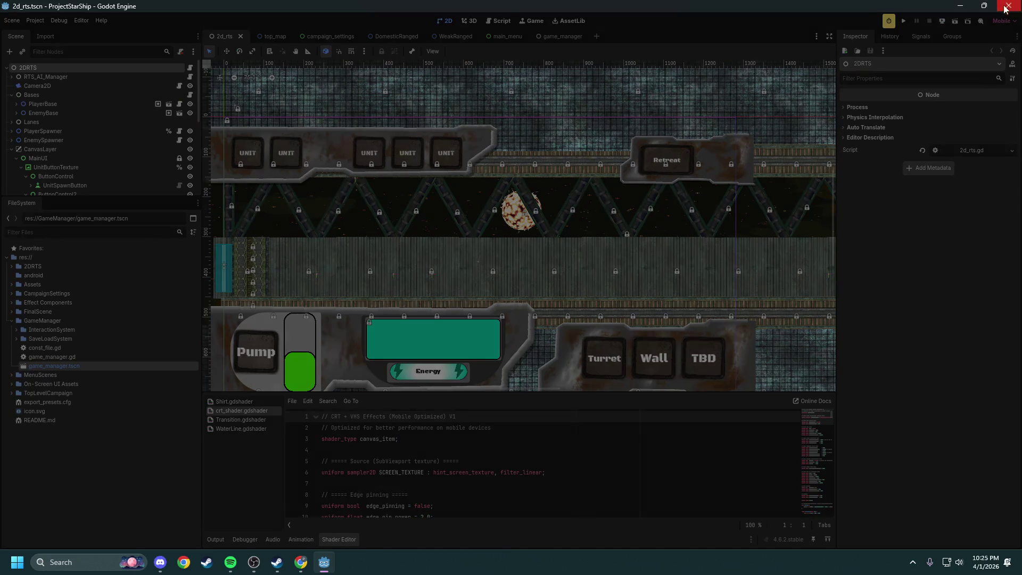
click(924, 117)
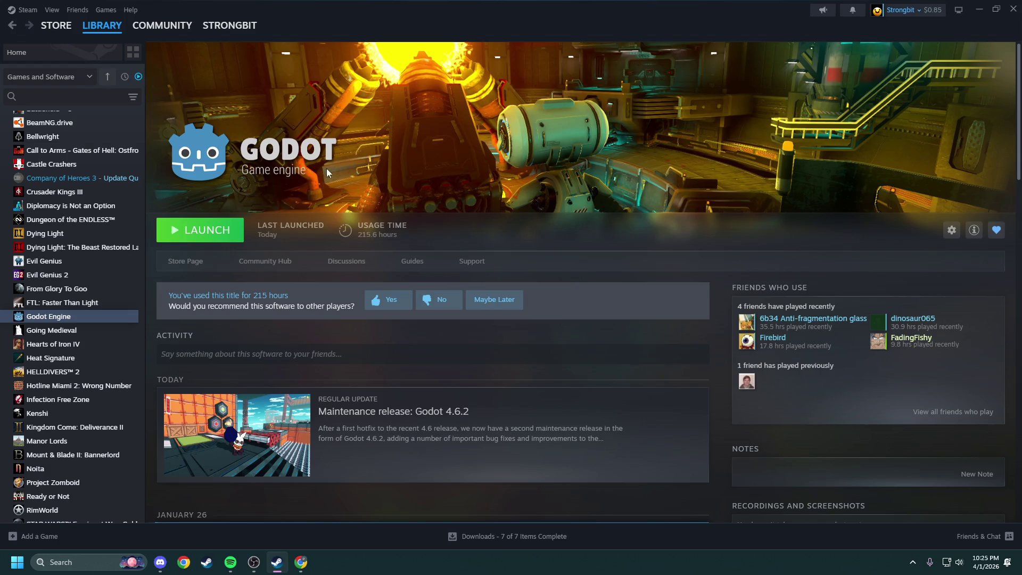
click(199, 230)
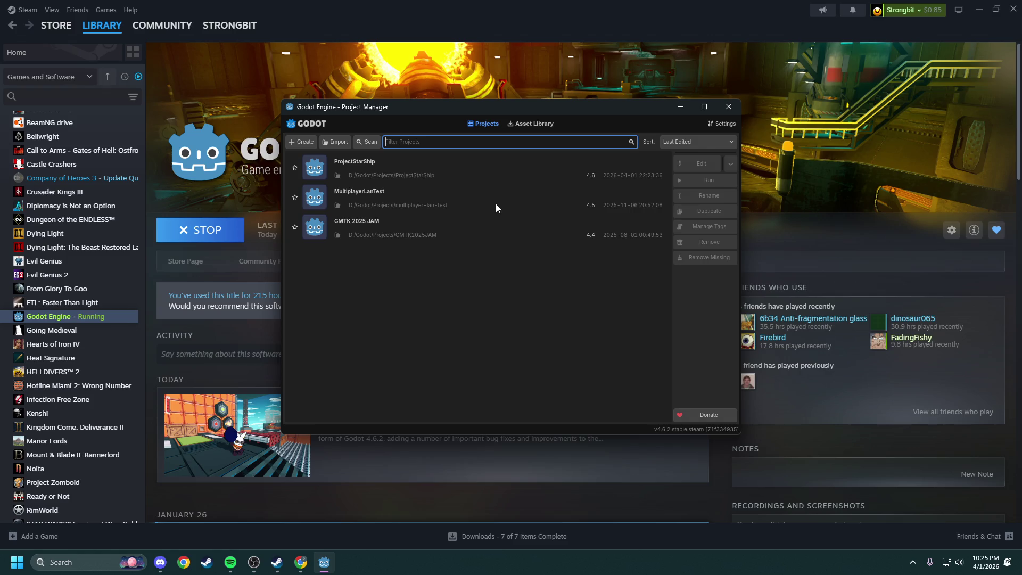
double_click(404, 180)
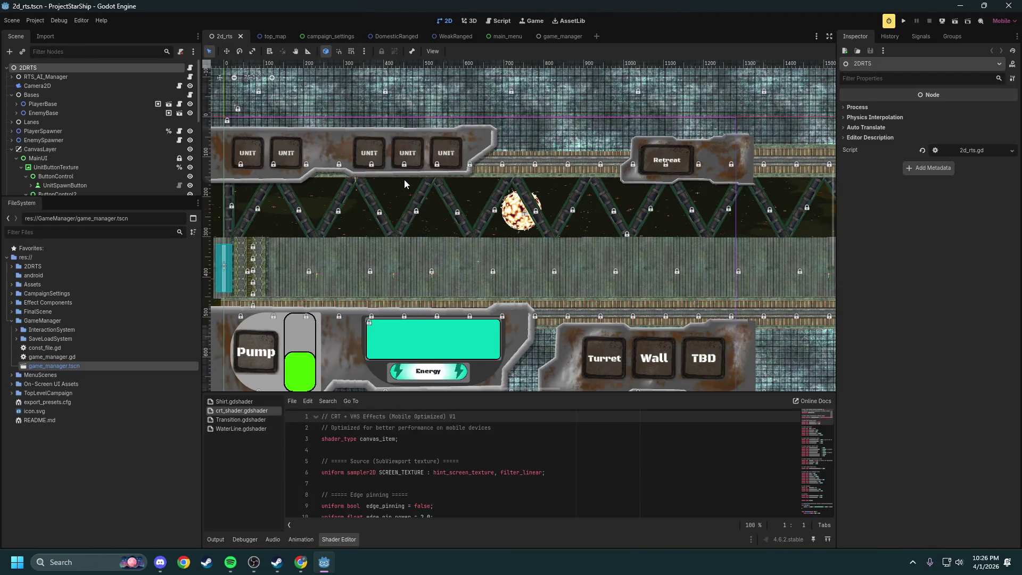
Step: Tick 'Mirror Android devices' in the Remote Deploy dropdown
click(942, 22)
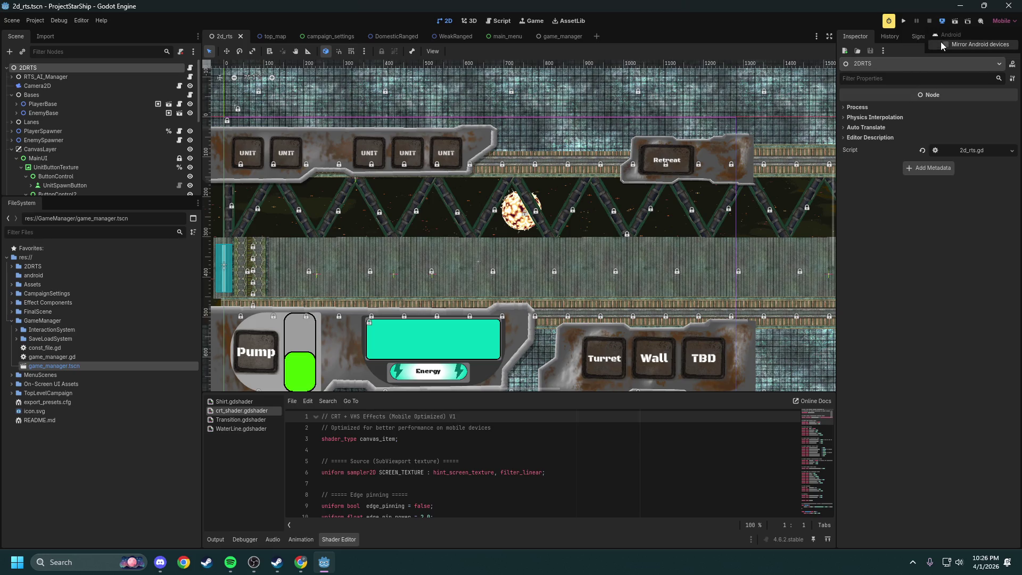
click(940, 42)
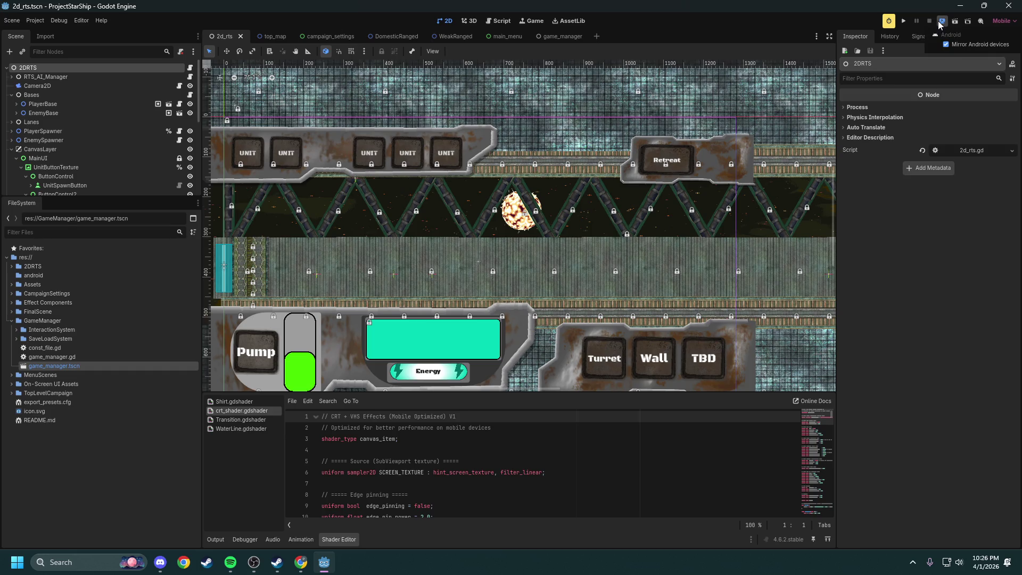